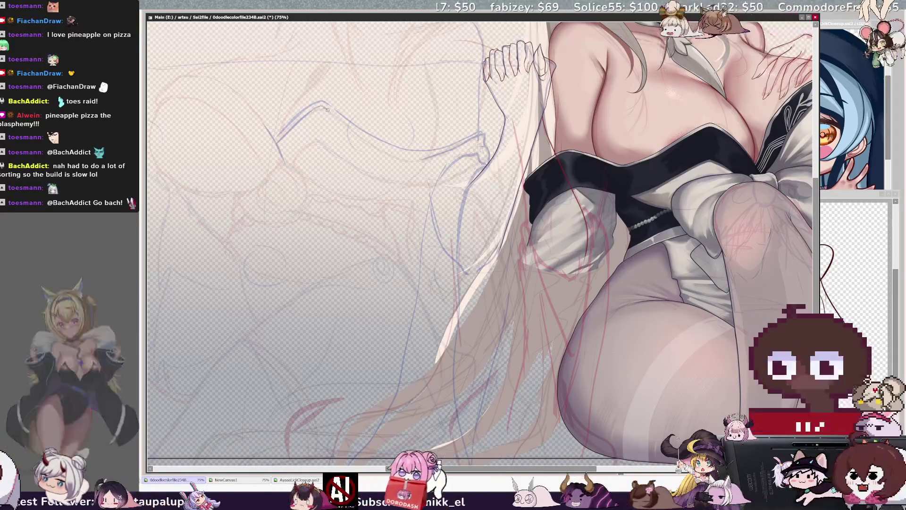
Sketch rough blue strokes over the sleeve, along the left arm, and toward the knee
{"action": "left_click_drag", "start_coordinate": [321, 106], "coordinate": [382, 147]}
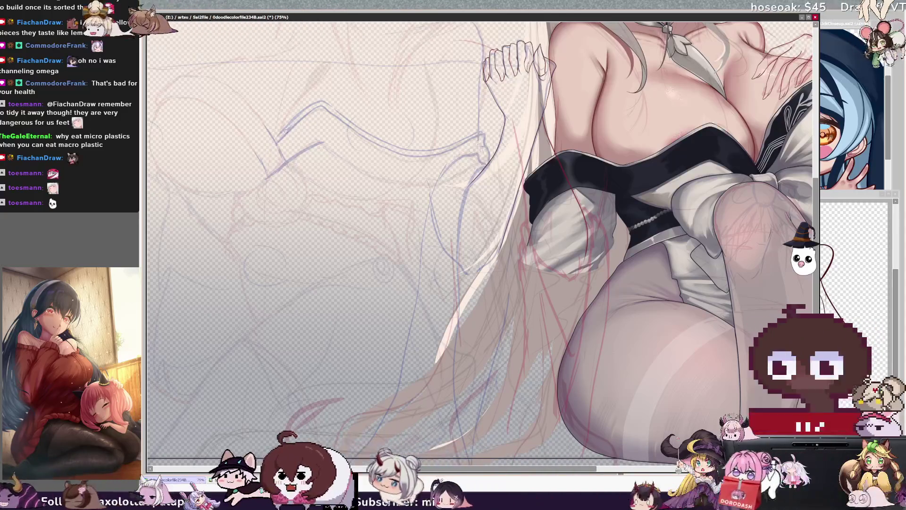
{"action": "left_click_drag", "start_coordinate": [284, 134], "coordinate": [265, 177]}
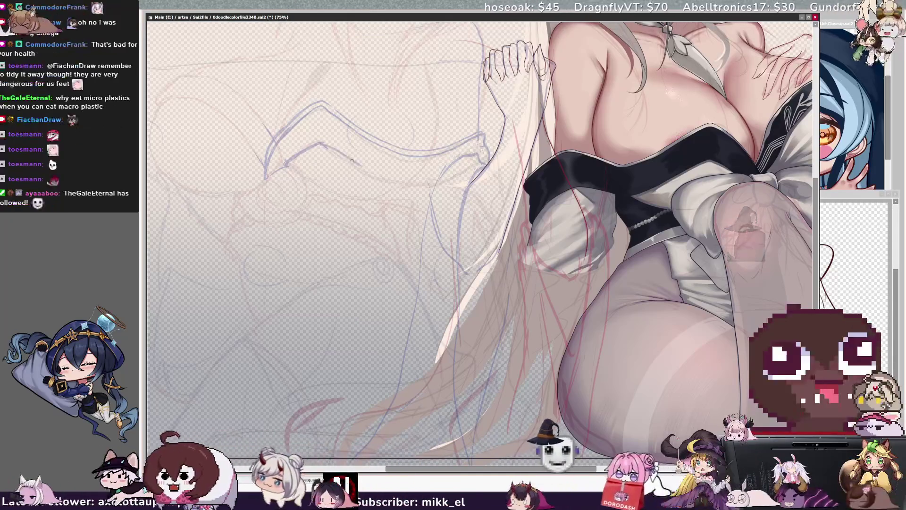
{"action": "left_click_drag", "start_coordinate": [340, 150], "coordinate": [418, 182]}
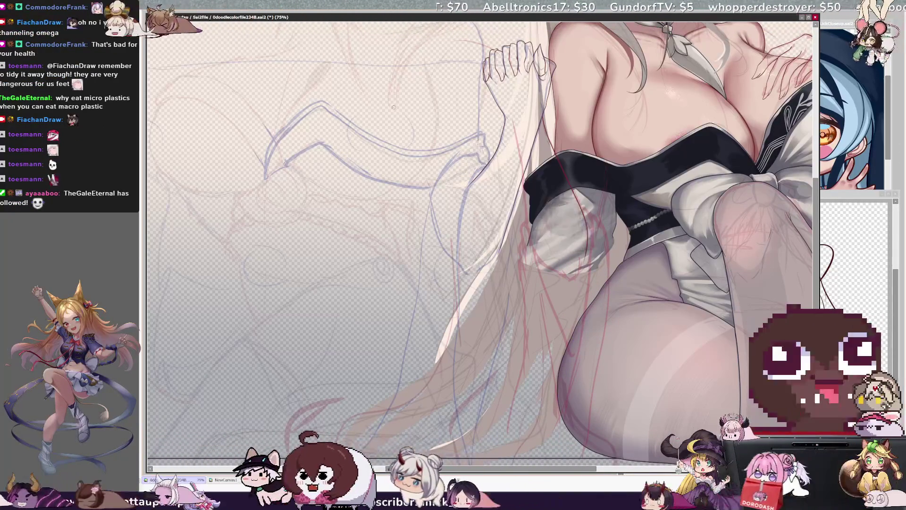
{"action": "key", "text": "ctrl+minus"}
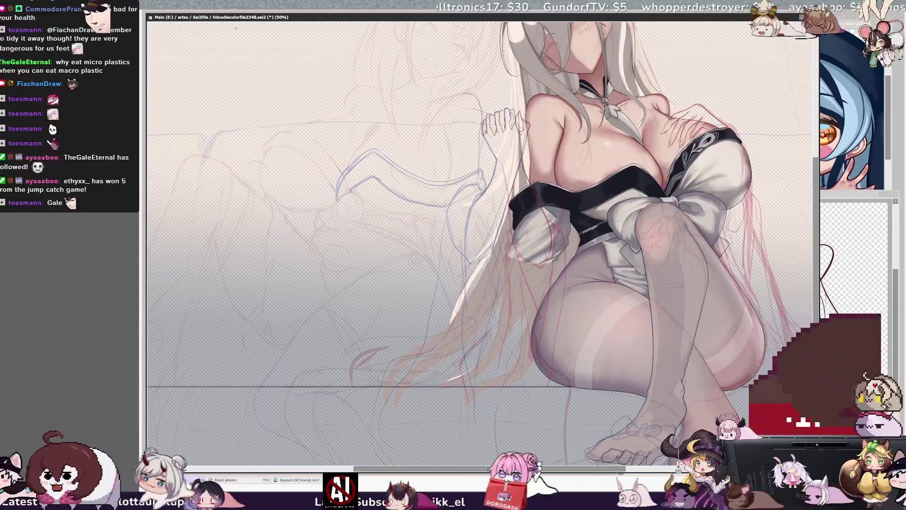
{"action": "scroll", "coordinate": [815, 249], "scroll_direction": "up", "scroll_amount": 3}
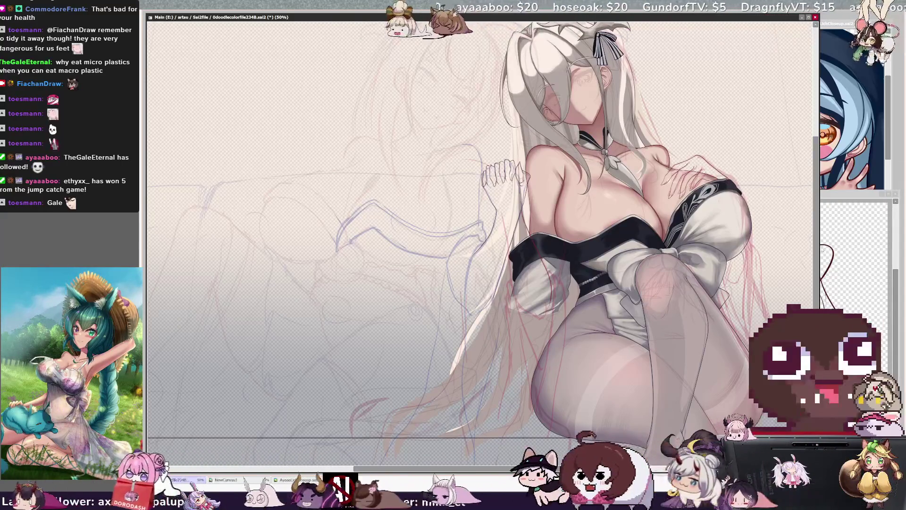
{"action": "scroll", "coordinate": [455, 193], "scroll_direction": "down", "scroll_amount": 3}
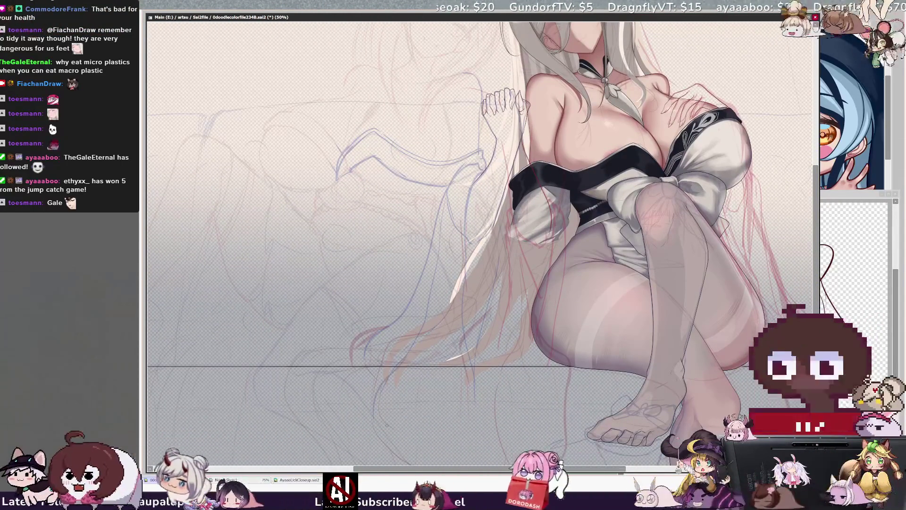
{"action": "scroll", "coordinate": [386, 425], "scroll_direction": "down", "scroll_amount": 2}
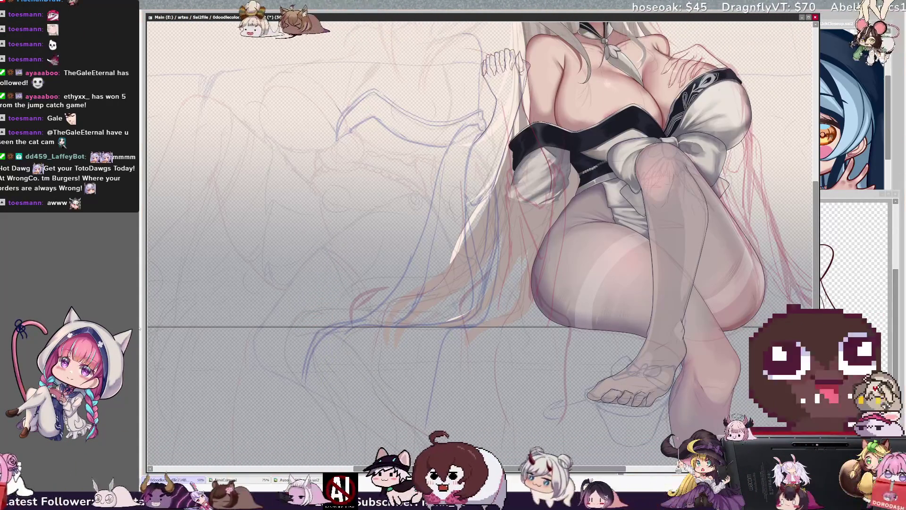
{"action": "scroll", "coordinate": [711, 292], "scroll_direction": "down", "scroll_amount": 3}
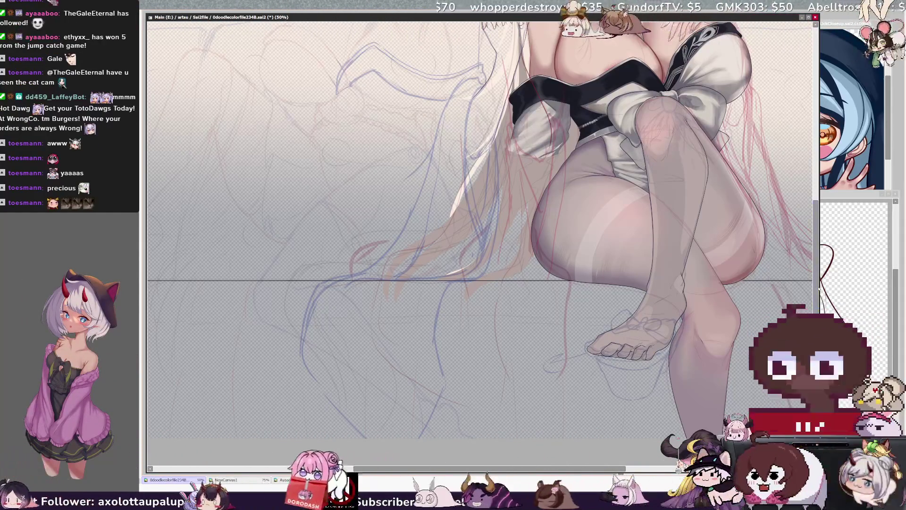
{"action": "scroll", "coordinate": [481, 227], "scroll_direction": "up", "scroll_amount": 5}
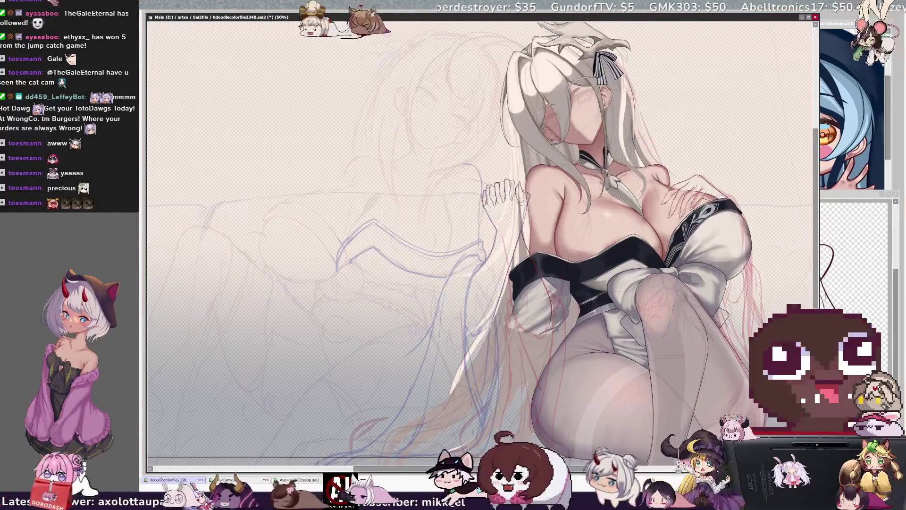
{"action": "scroll", "coordinate": [472, 264], "scroll_direction": "down", "scroll_amount": 3}
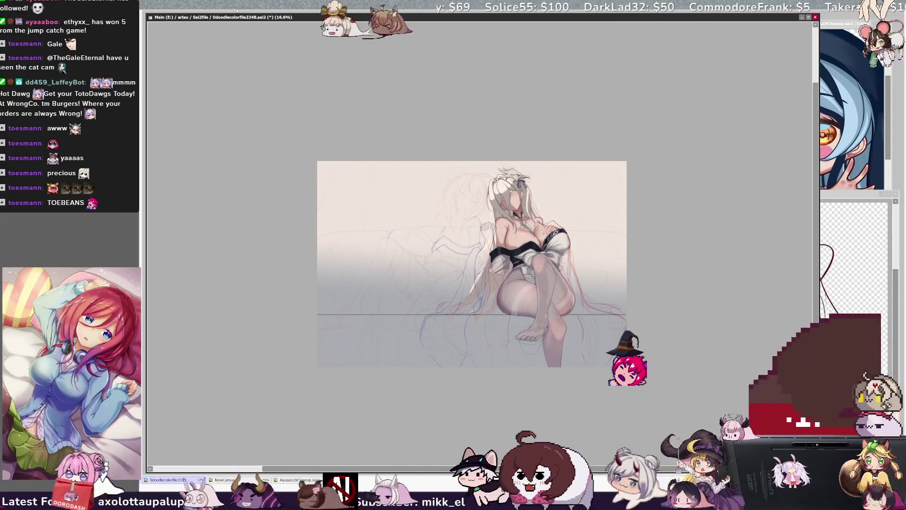
{"action": "key", "text": "ctrl+plus"}
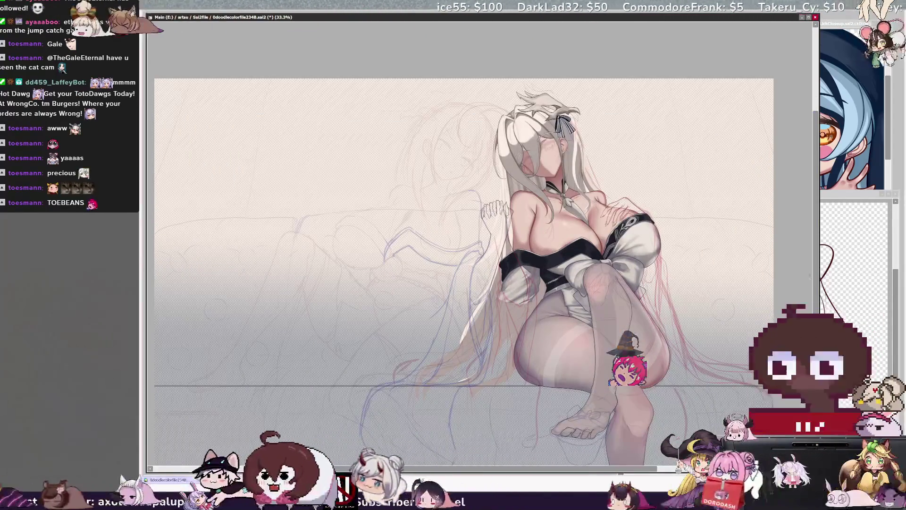
{"action": "scroll", "coordinate": [464, 271], "scroll_direction": "down", "scroll_amount": 2}
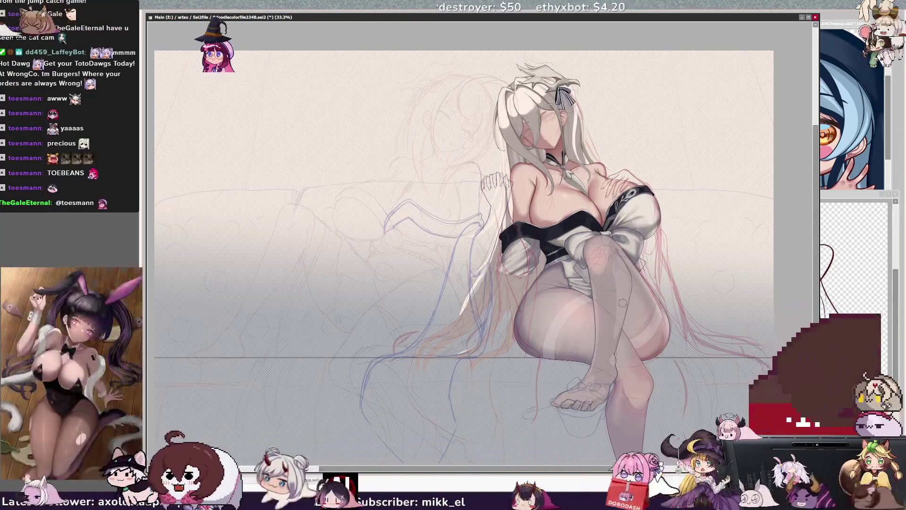
{"action": "scroll", "coordinate": [815, 252], "scroll_direction": "down", "scroll_amount": 2}
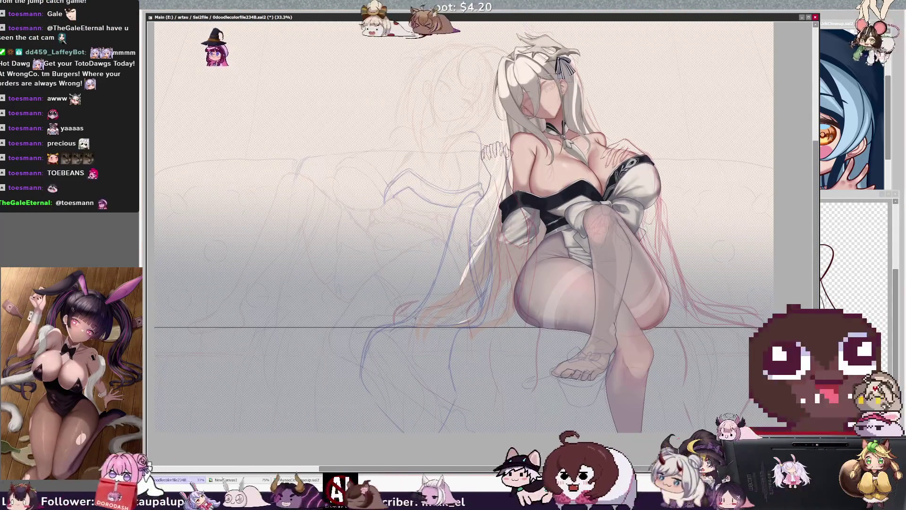
Mirror the canvas view, flip it back to normal, then mirror it again for review
{"action": "key", "text": "h"}
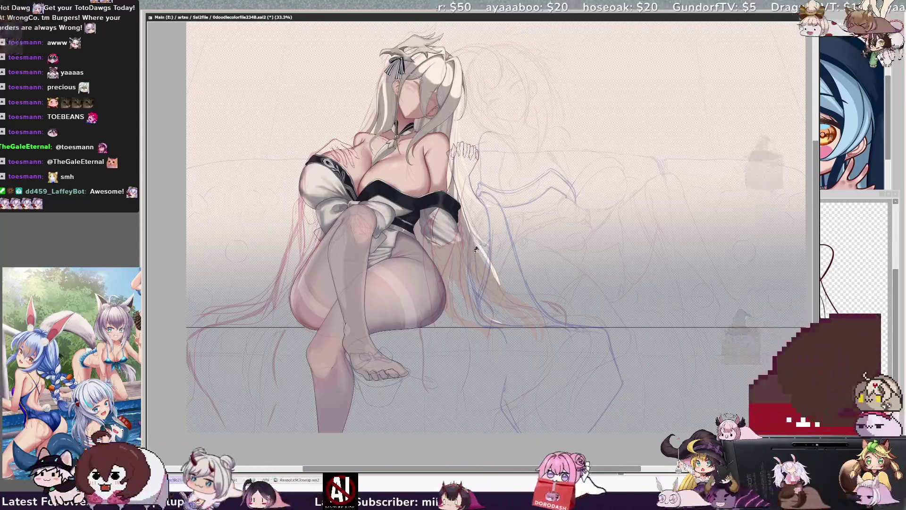
{"action": "key", "text": "h"}
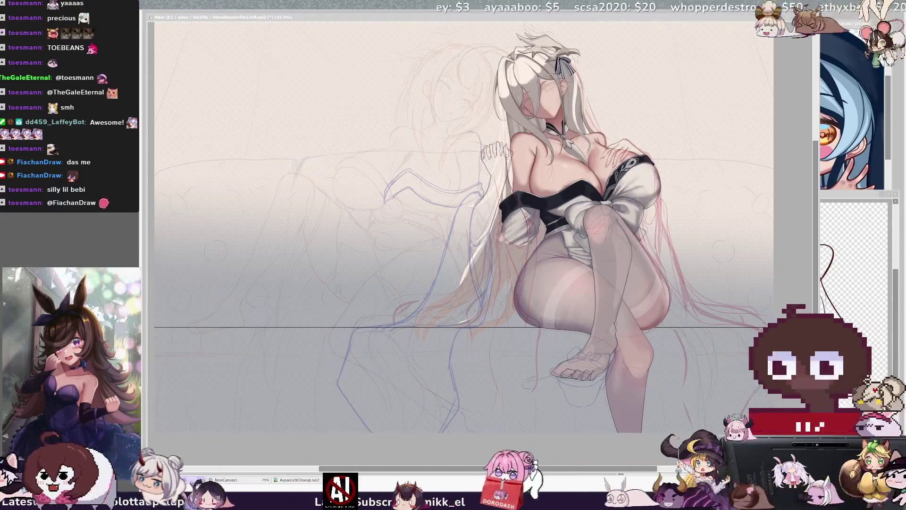
{"action": "key", "text": "h"}
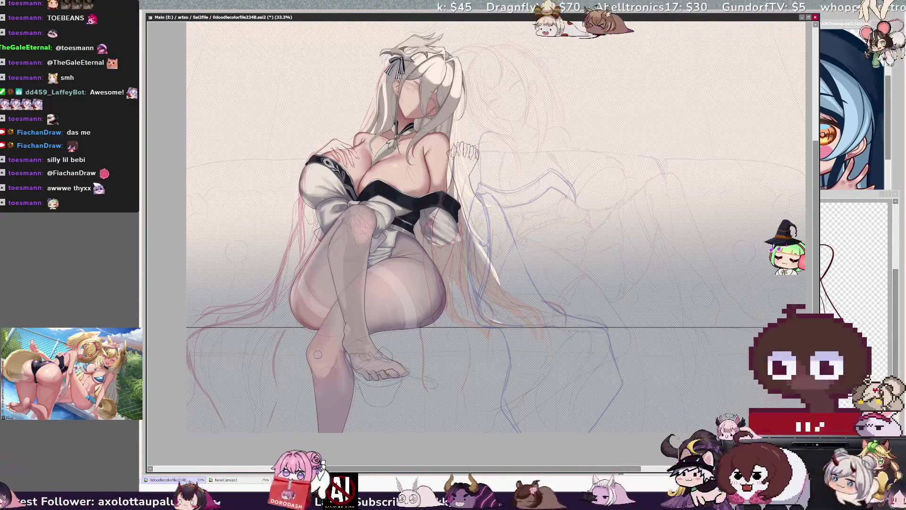
{"action": "key", "text": "e"}
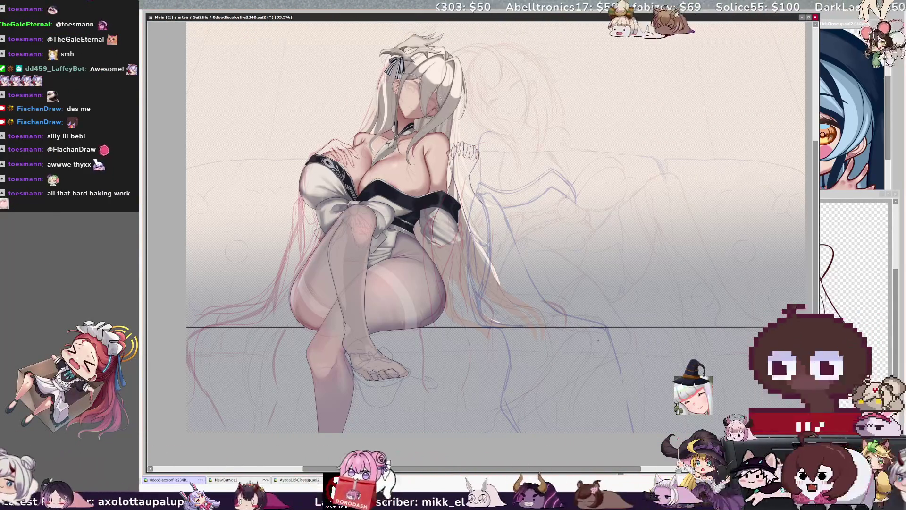
{"action": "key", "text": "h"}
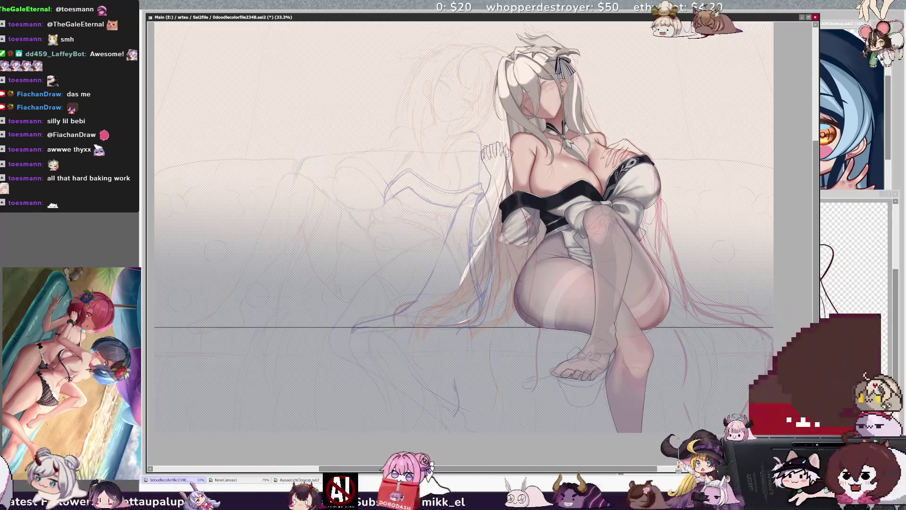
{"action": "key", "text": "h"}
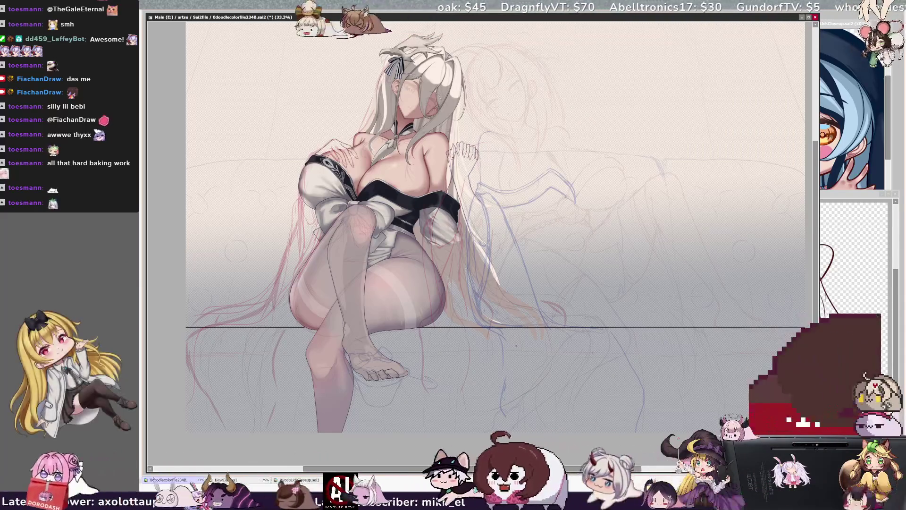
Return the view to normal, briefly mirror it to compare, then unflip it again
{"action": "key", "text": "h"}
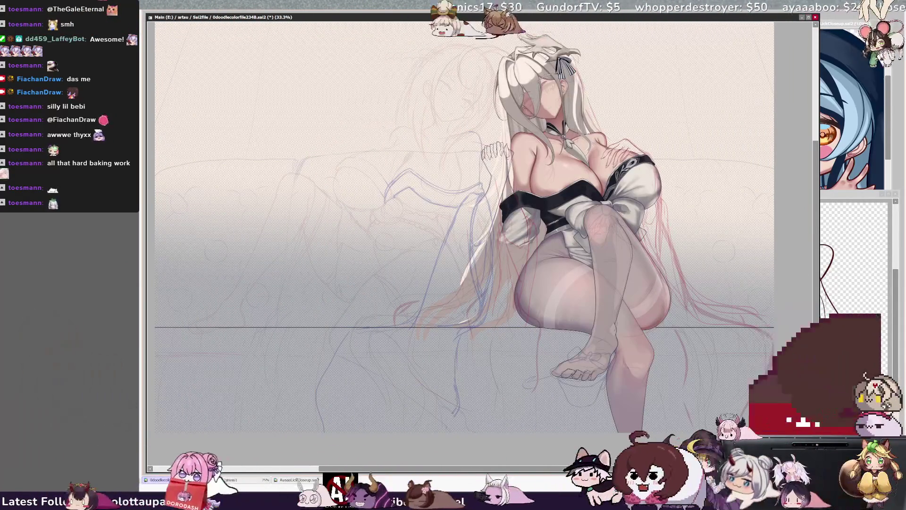
{"action": "key", "text": "h"}
{"action": "key", "text": "h"}
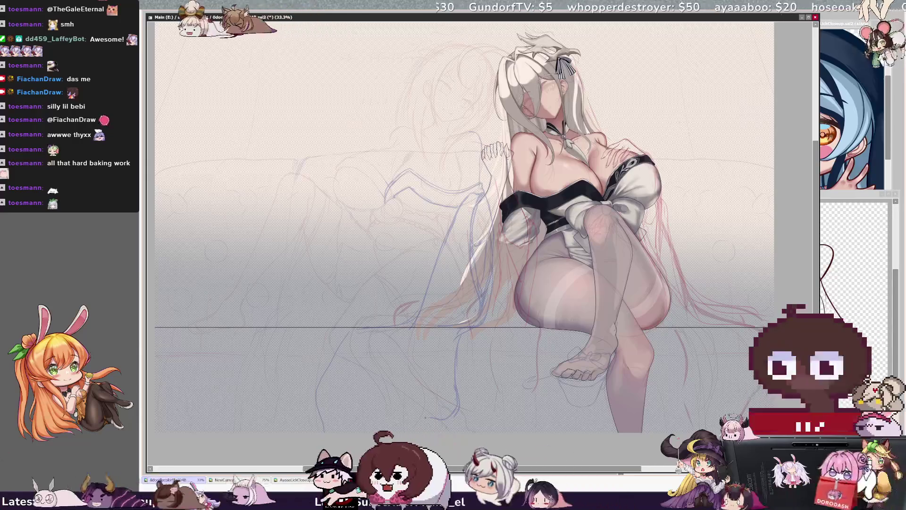
{"action": "key", "text": "h"}
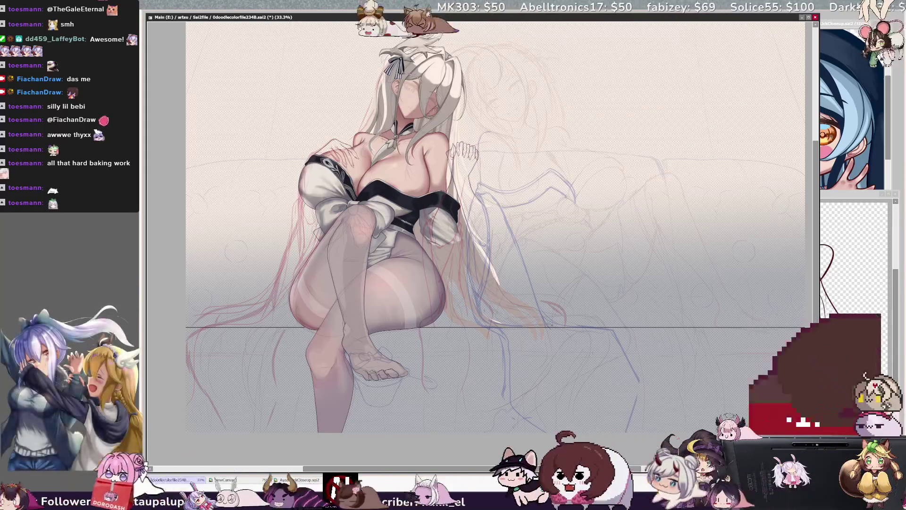
Sketch two faint curved lines in the background right of the figure, then mirror the view
{"action": "left_click_drag", "start_coordinate": [591, 331], "coordinate": [620, 388]}
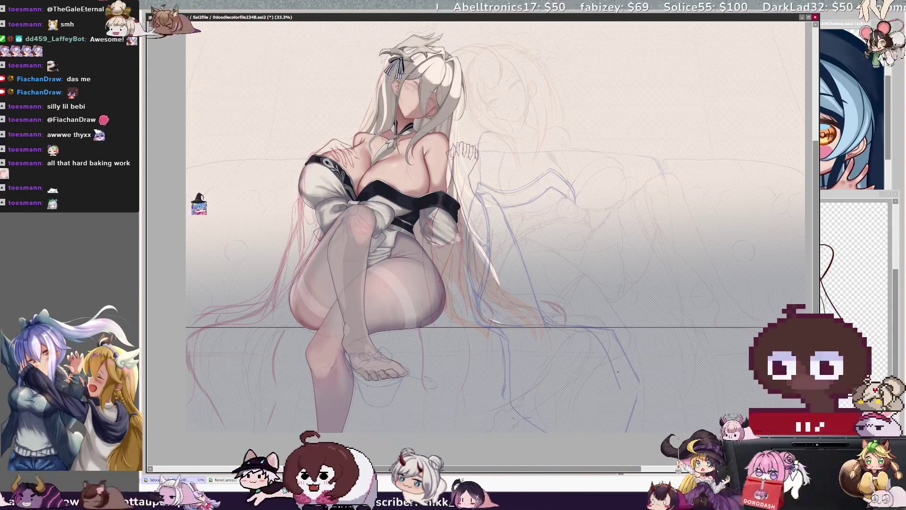
{"action": "left_click_drag", "start_coordinate": [604, 333], "coordinate": [613, 369]}
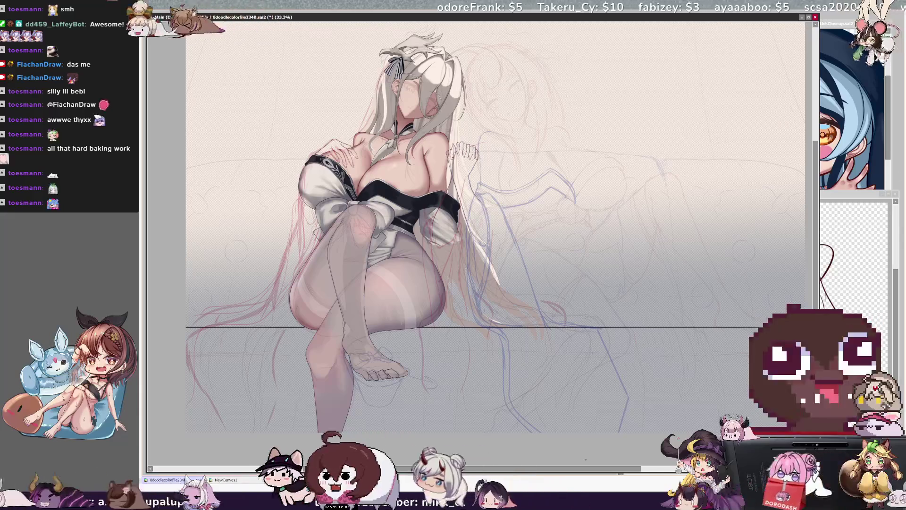
{"action": "key", "text": "h"}
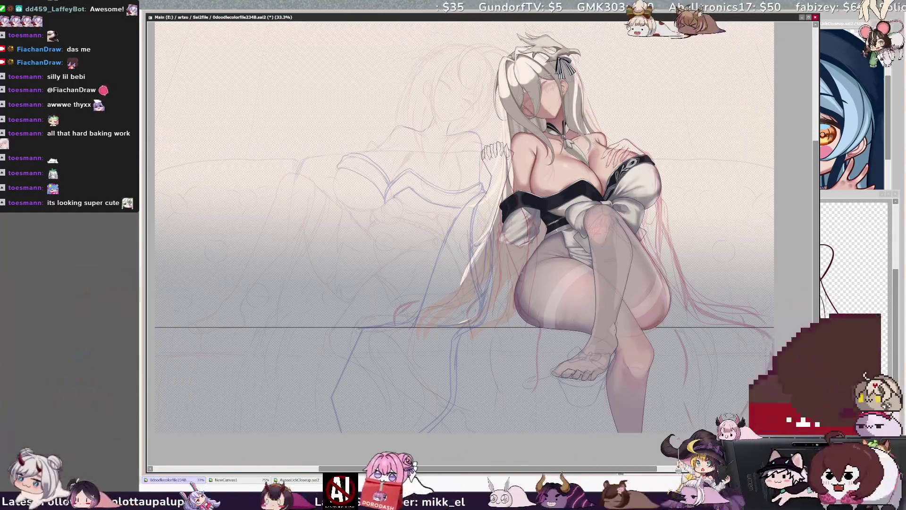
Toggle the mirrored view to recheck proportions, ending unflipped, and Ctrl-click the canvas to identify Layer8
{"action": "key", "text": "h"}
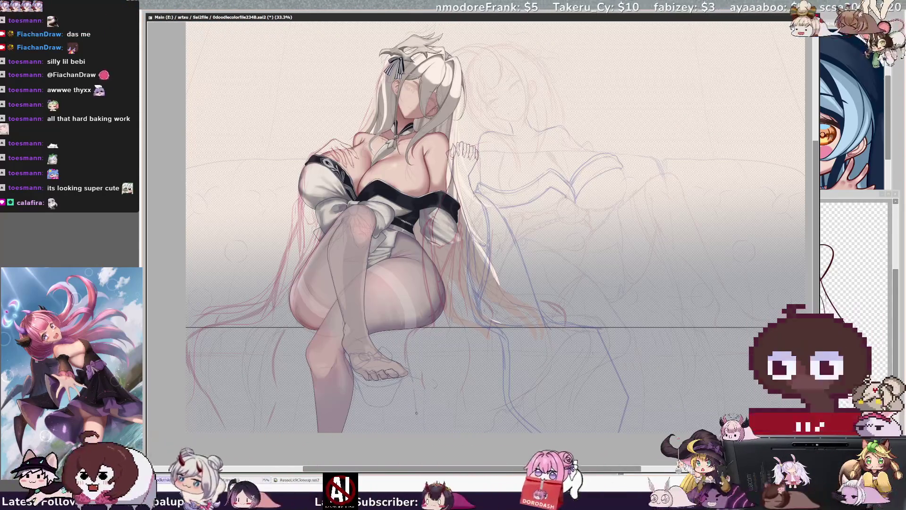
{"action": "key", "text": "h"}
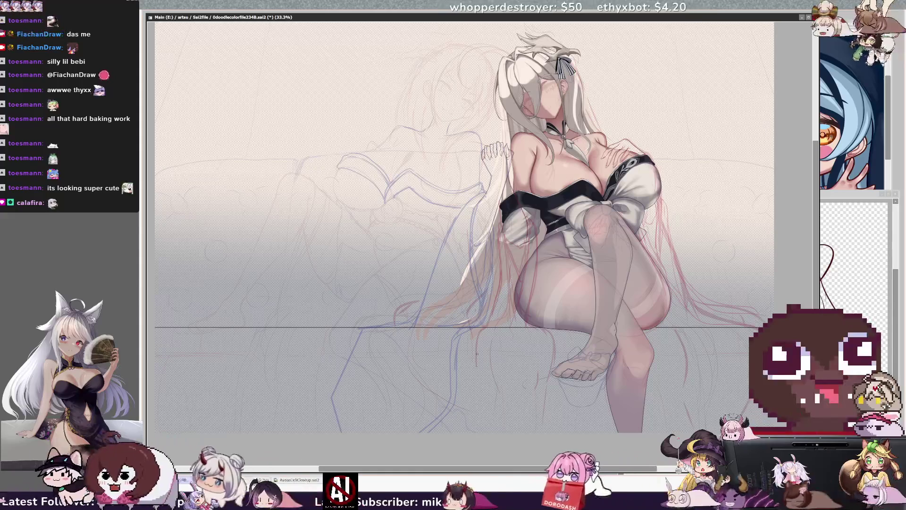
{"action": "key", "text": "h"}
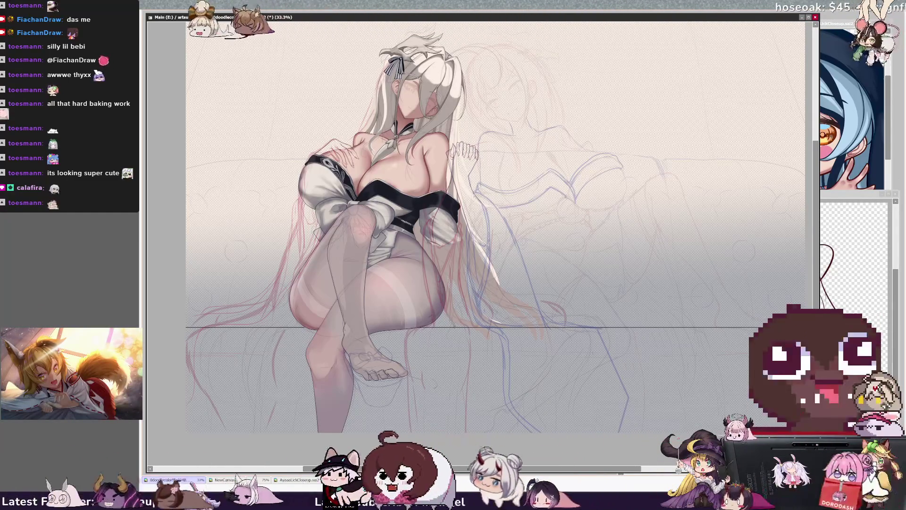
{"action": "left_click", "coordinate": [460, 321], "text": "ctrl+shift"}
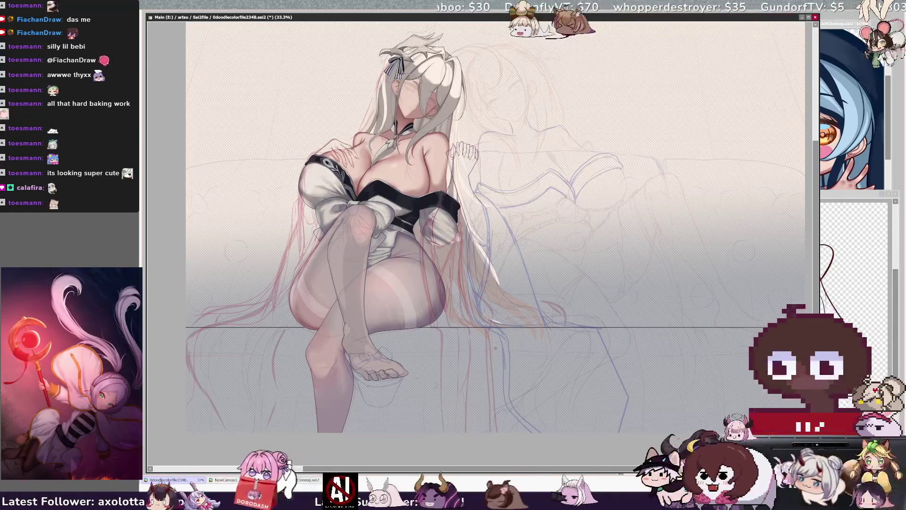
Mirror the canvas view and shift the canvas with the scrollbars to show its top edge
{"action": "key", "text": "h"}
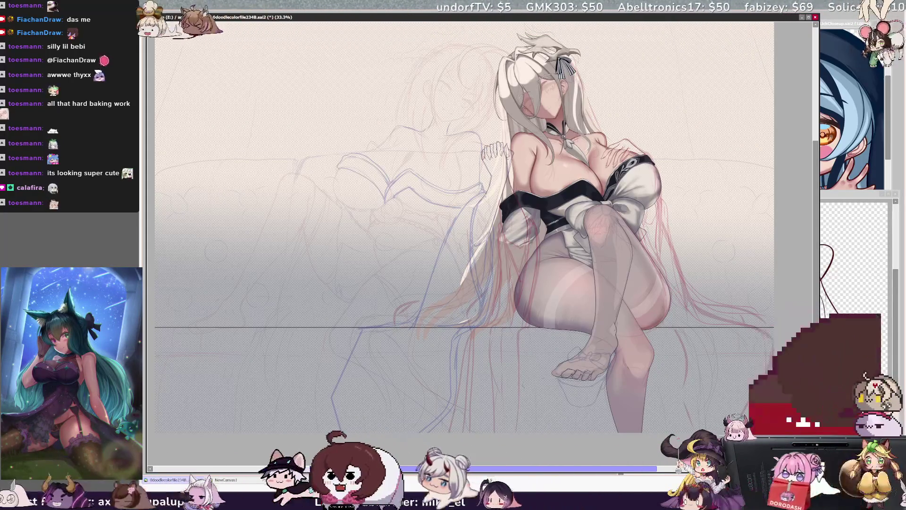
{"action": "mouse_move", "coordinate": [563, 475]}
{"action": "left_mouse_down"}
{"action": "mouse_move", "coordinate": [531, 470]}
{"action": "mouse_move", "coordinate": [574, 470]}
{"action": "left_mouse_up"}
{"action": "left_click_drag", "start_coordinate": [816, 316], "coordinate": [816, 301]}
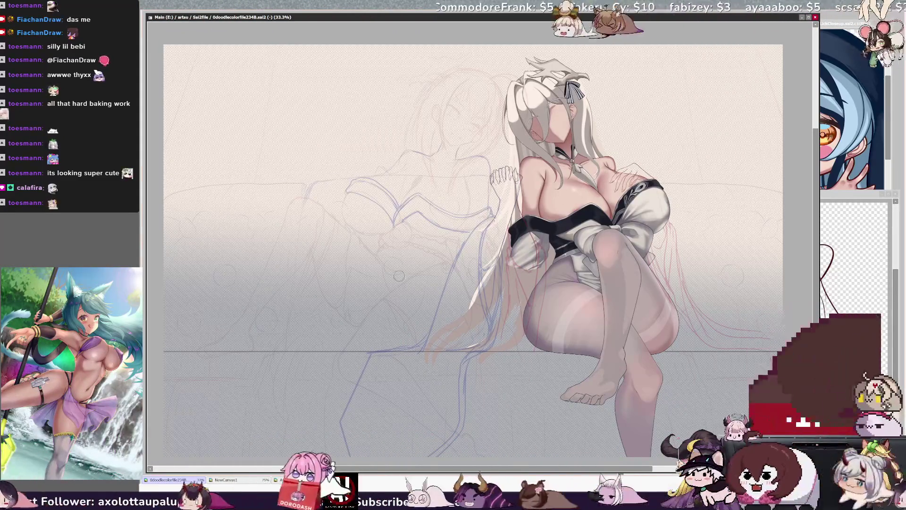
Zoom to 50% on the torso and crossed legs and shrink the brush for detail work
{"action": "scroll", "coordinate": [464, 236], "scroll_direction": "right", "scroll_amount": 2}
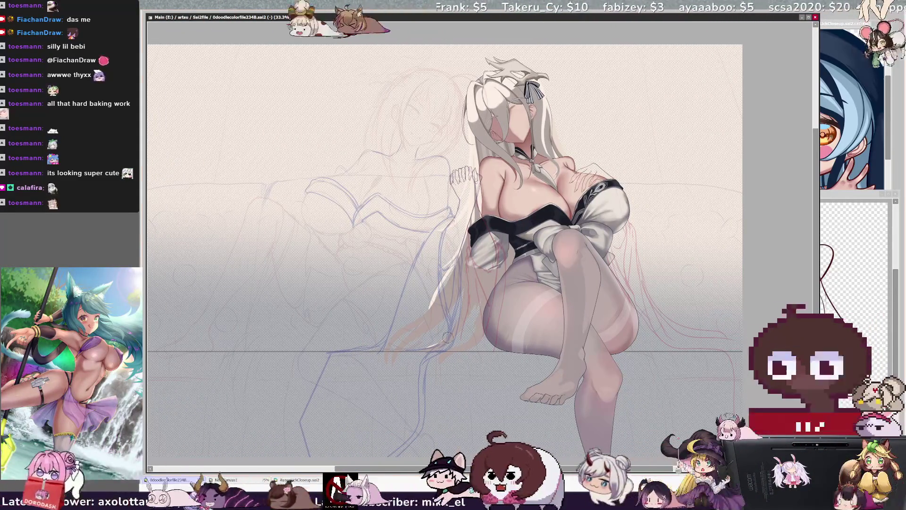
{"action": "scroll", "coordinate": [598, 391], "scroll_direction": "up", "scroll_amount": 2}
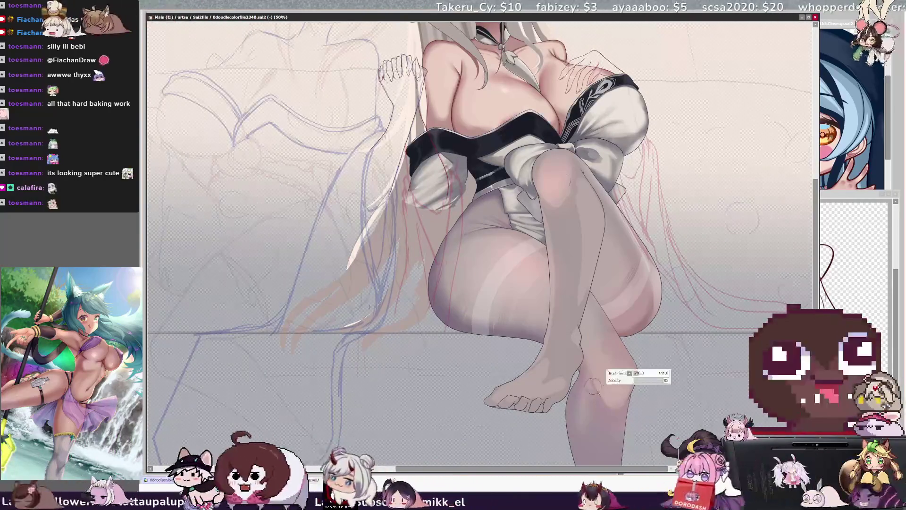
{"action": "key", "text": "bracketright"}
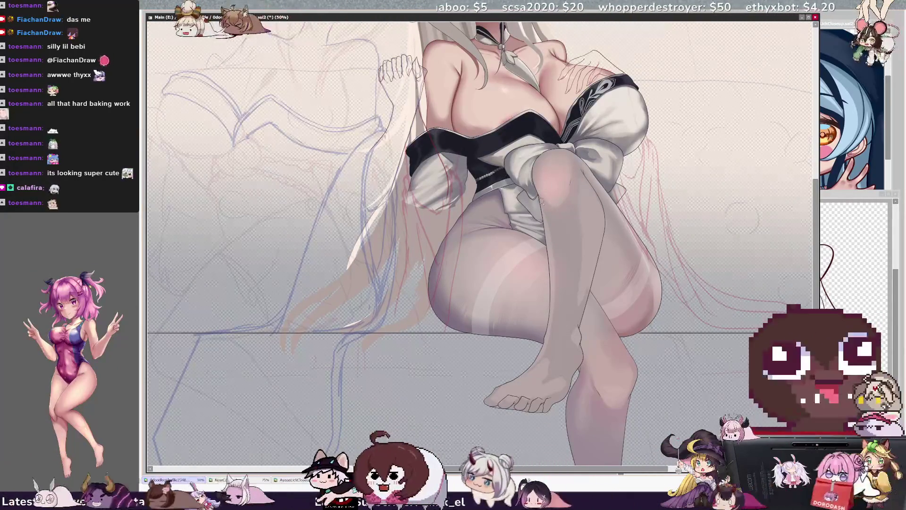
{"action": "key", "text": "bracketleft"}
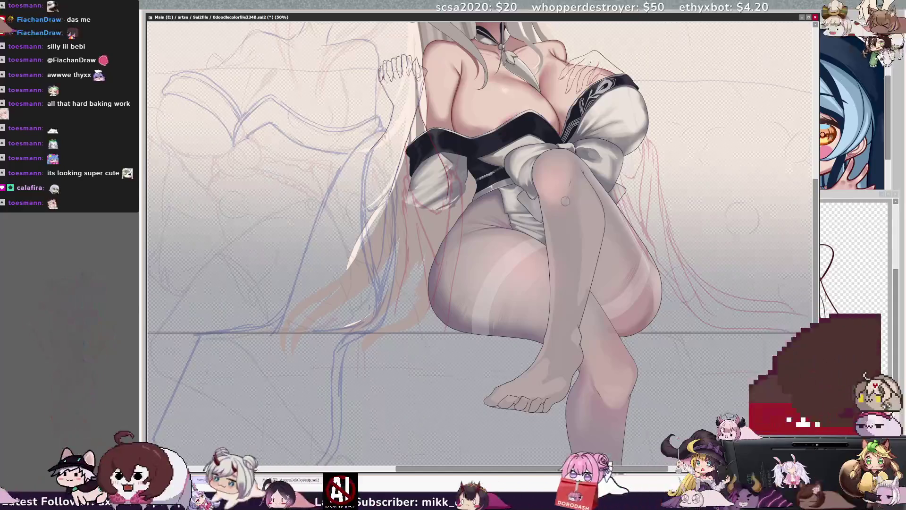